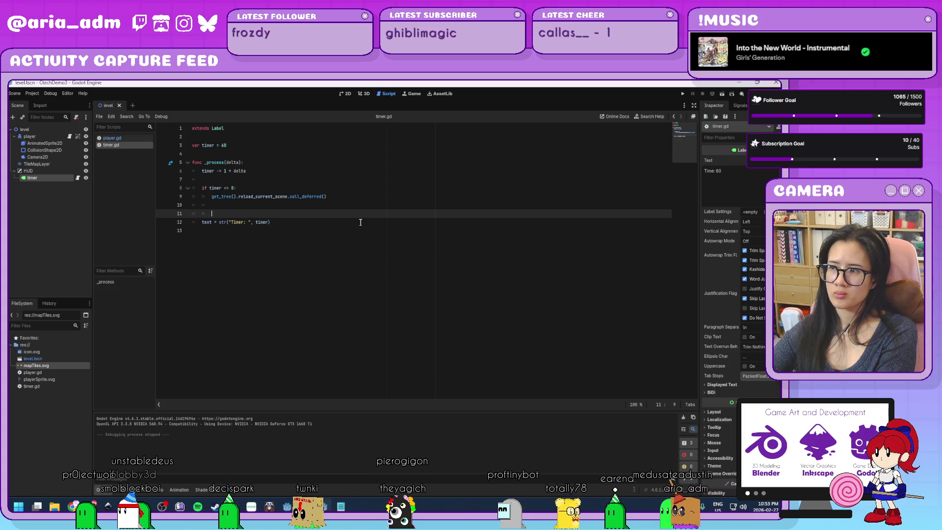
In timer.gd, change the label line's timer argument to floor(timer) after the "Timer: " text.
click(270, 223)
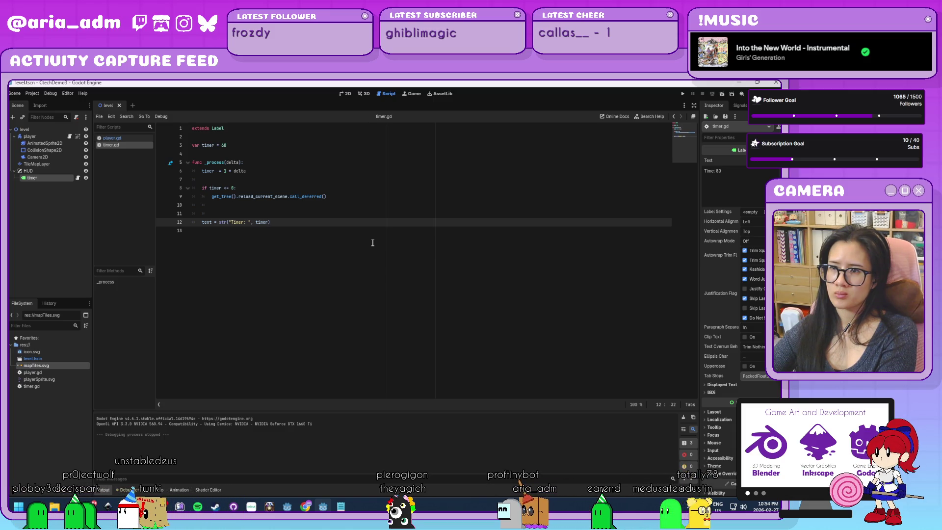
text(._)
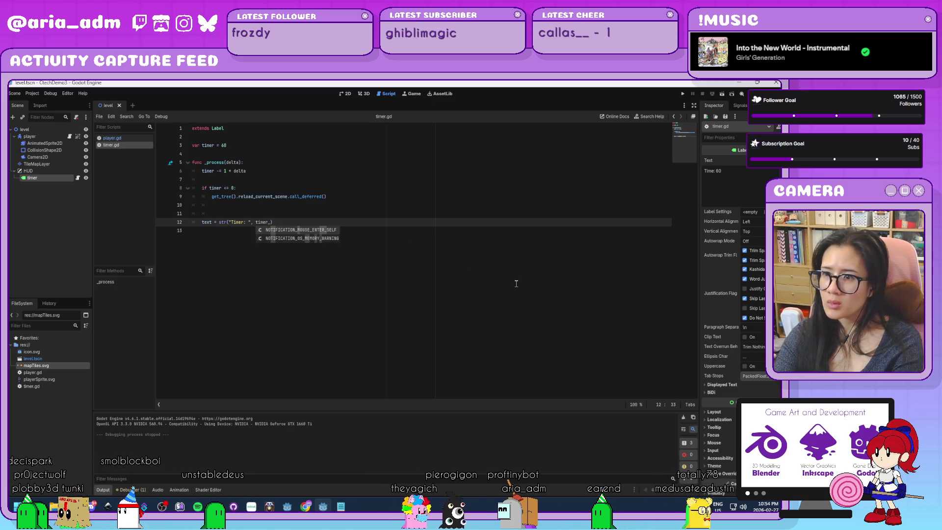
key(BackSpace)
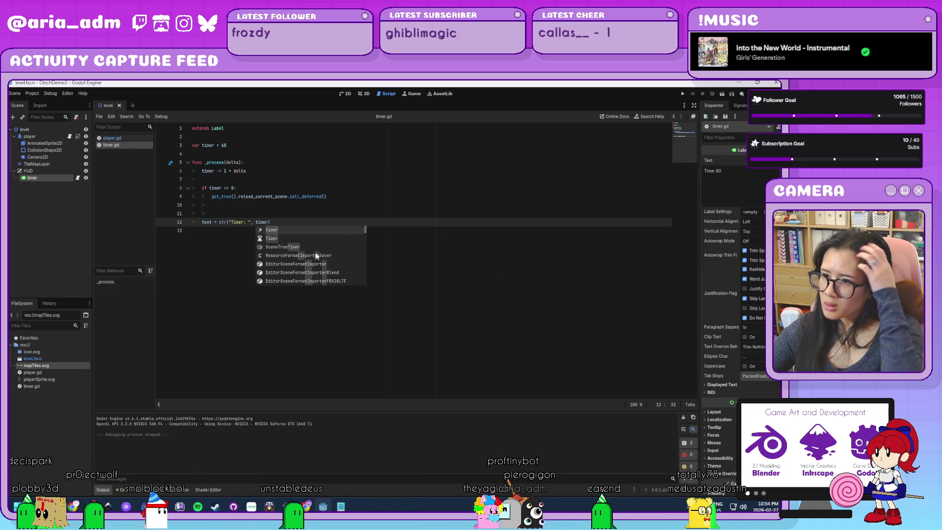
scroll(316, 251, down, 5)
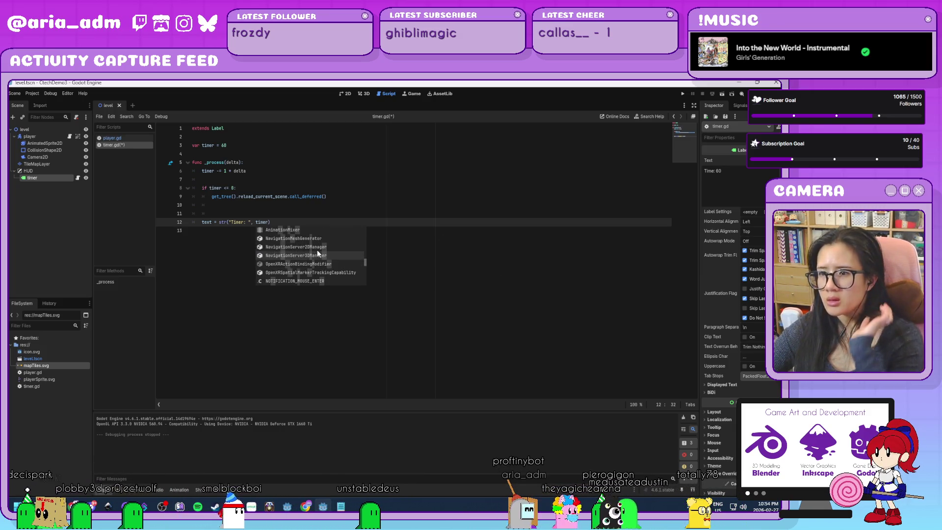
scroll(317, 249, down, 5)
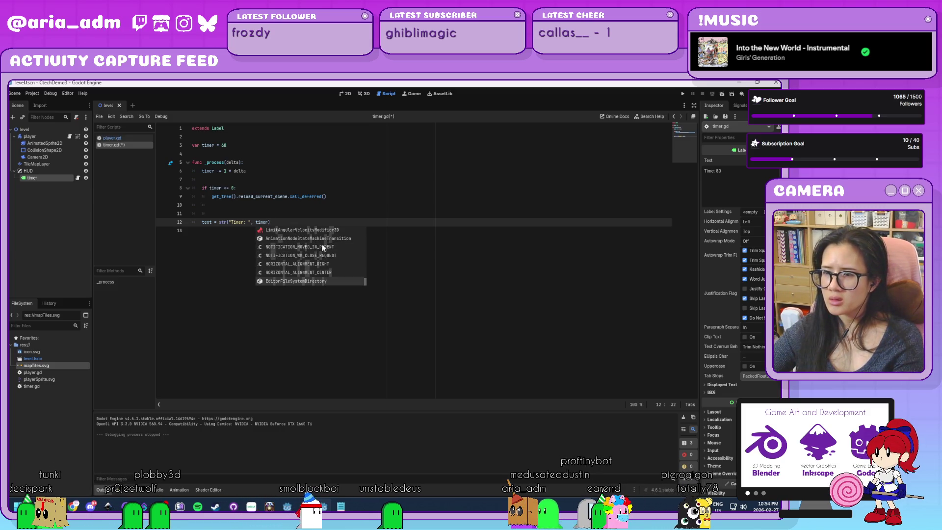
click(284, 206)
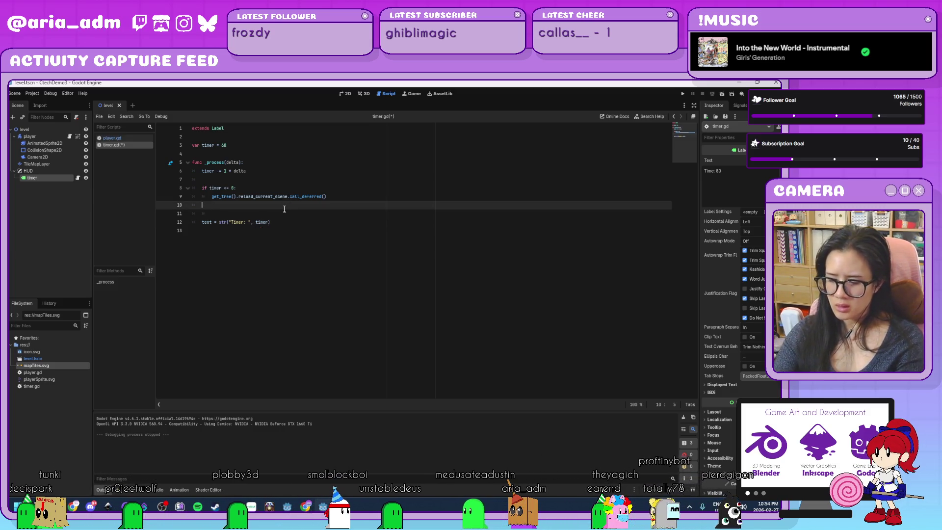
key(Return)
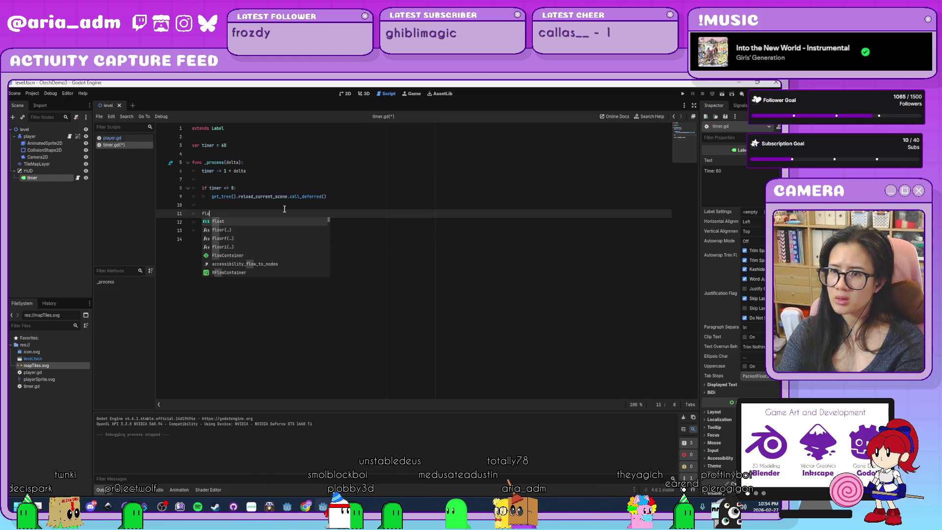
key(BackSpace)
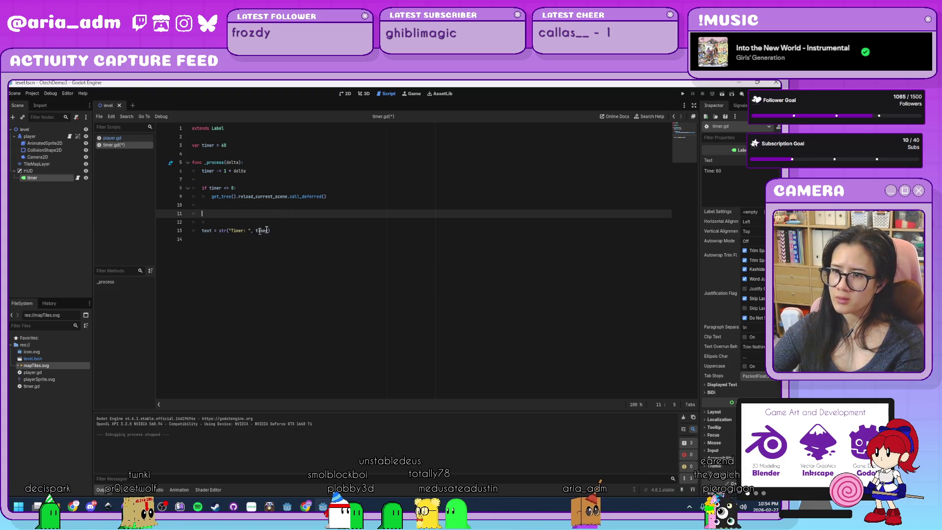
drag(269, 231, 246, 230)
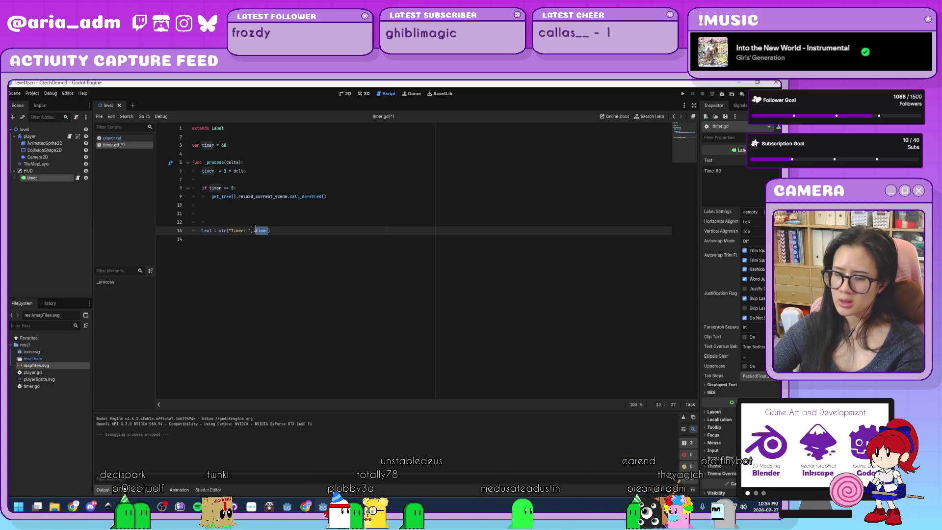
text(floor()
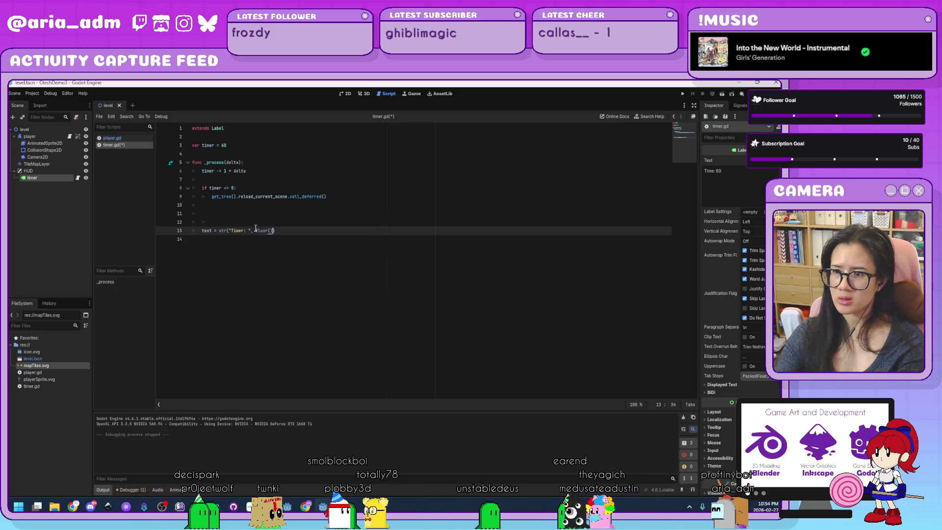
text(timer)
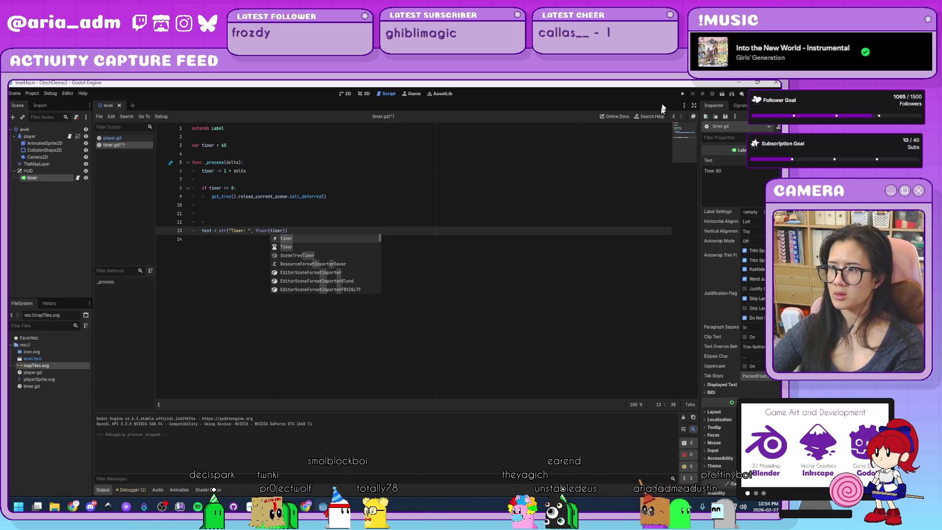
Test-run the game, moving the player while the countdown falls from 59.0, then close it.
click(682, 94)
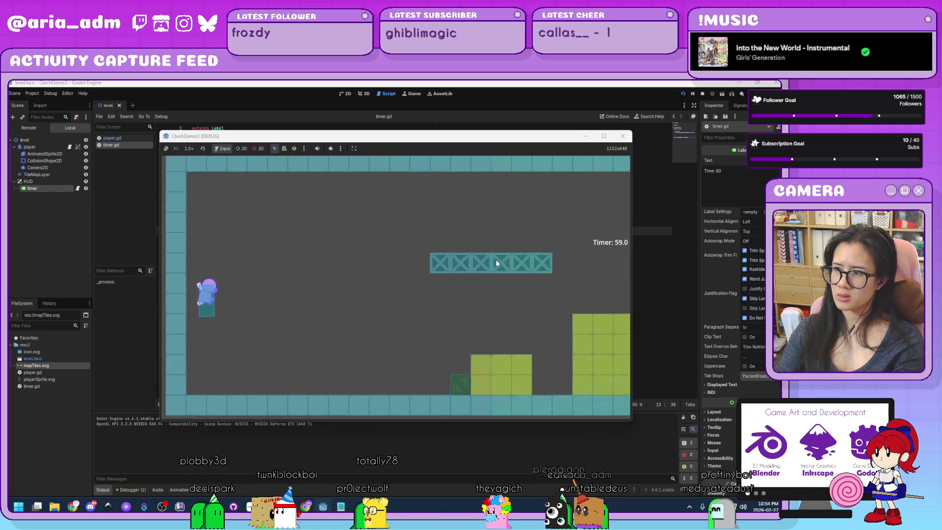
key(Right)
key(space)
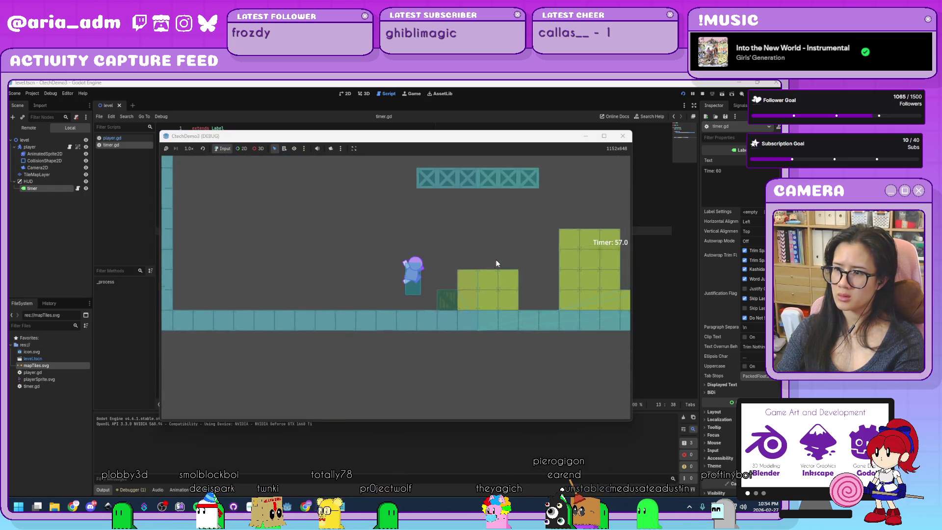
key(space)
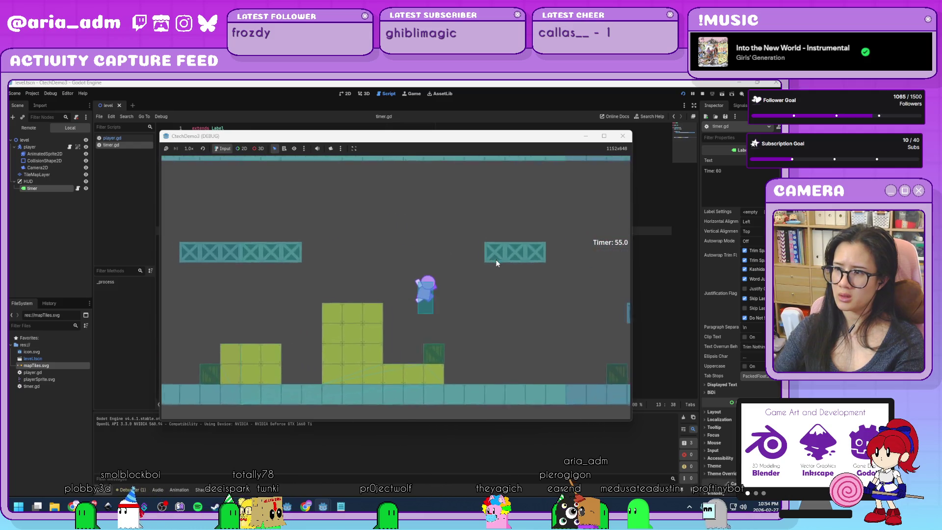
click(702, 93)
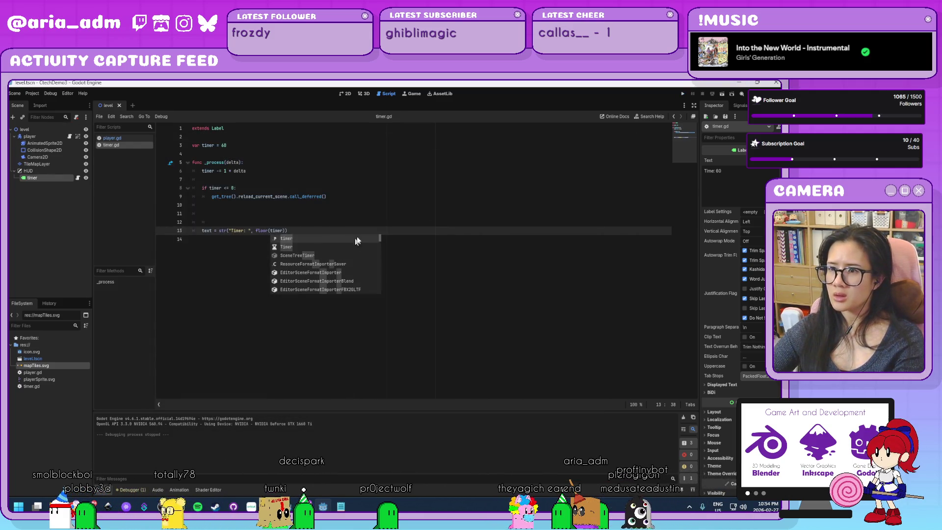
Replace floor with roundi on line 13 so the label shows roundi(timer).
click(426, 218)
ctrl+scroll(298, 235, up, 6)
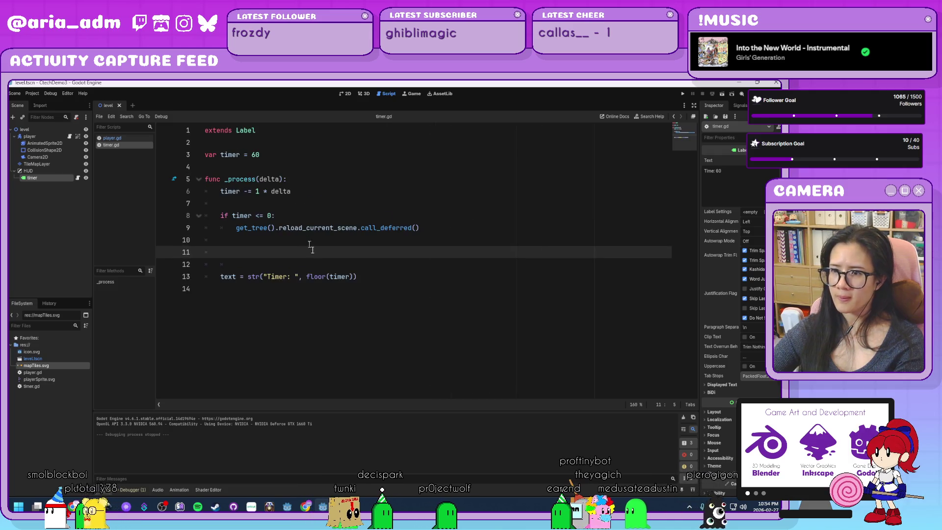
click(319, 279)
double_click(320, 277)
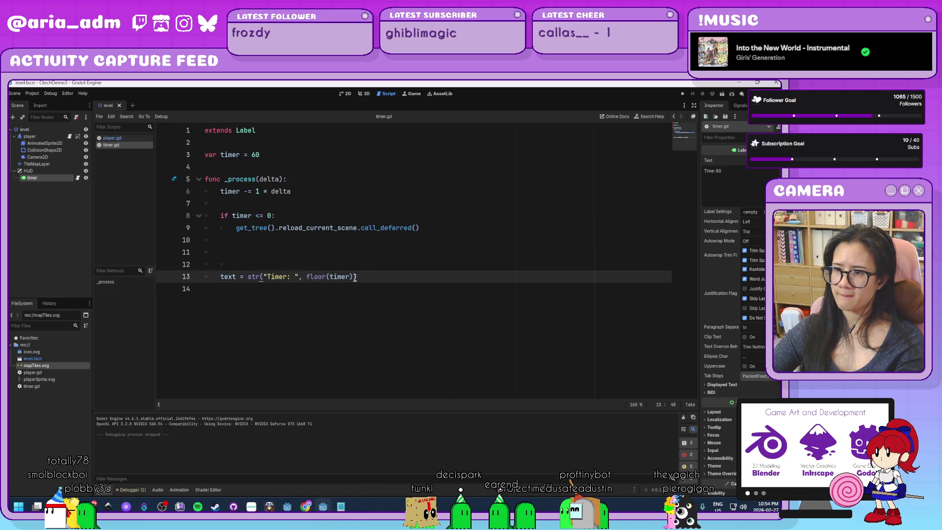
drag(354, 277, 306, 277)
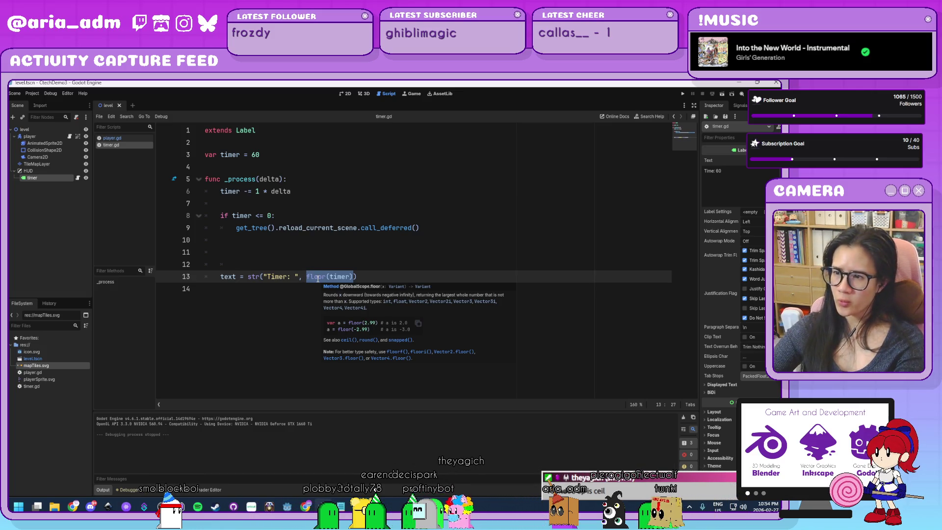
click(318, 277)
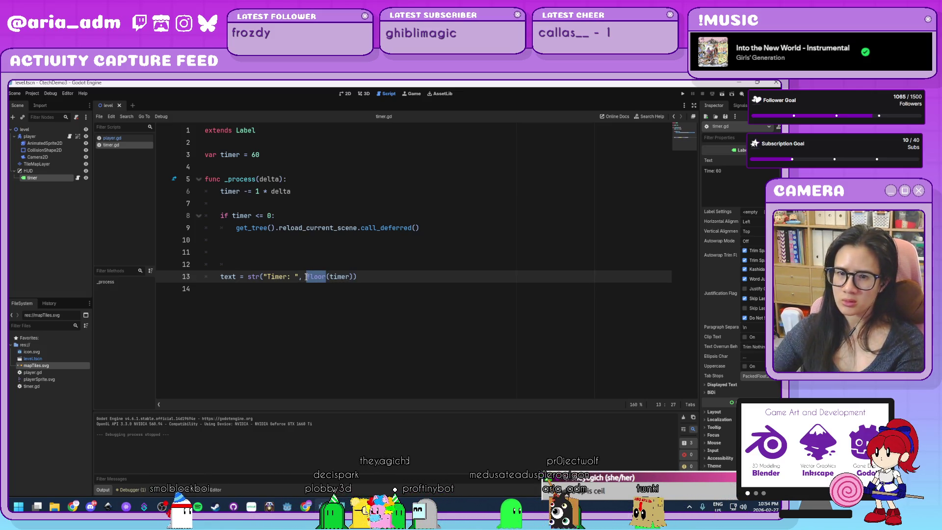
text(cound)
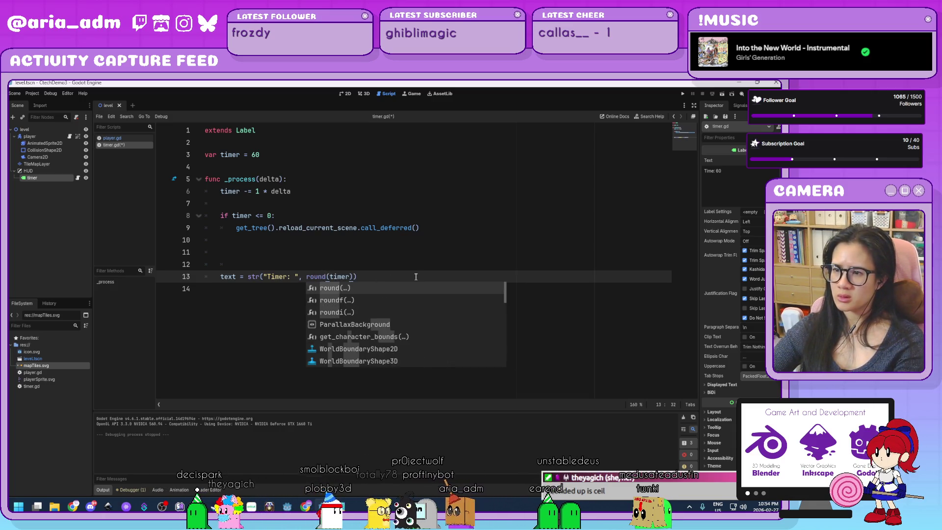
double_click(341, 311)
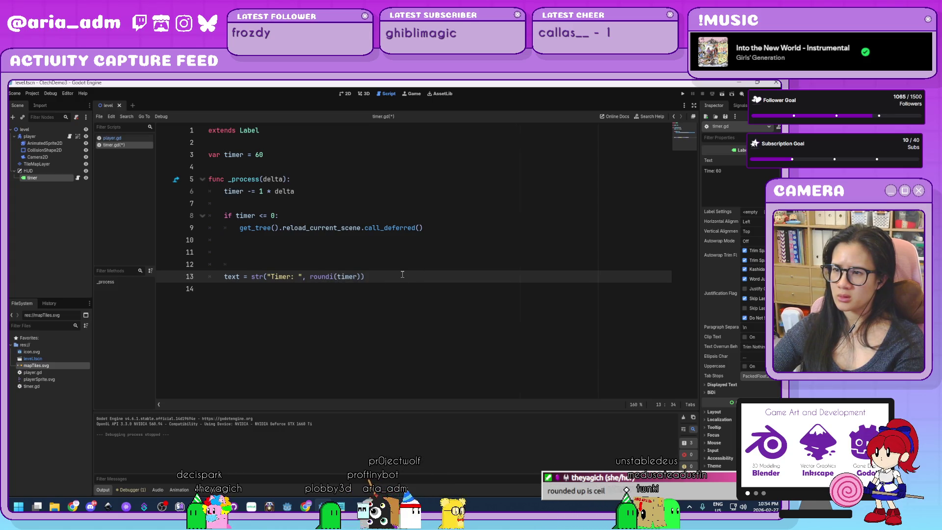
Run the game and move the player right along the floor, jumping over the tall block.
click(681, 92)
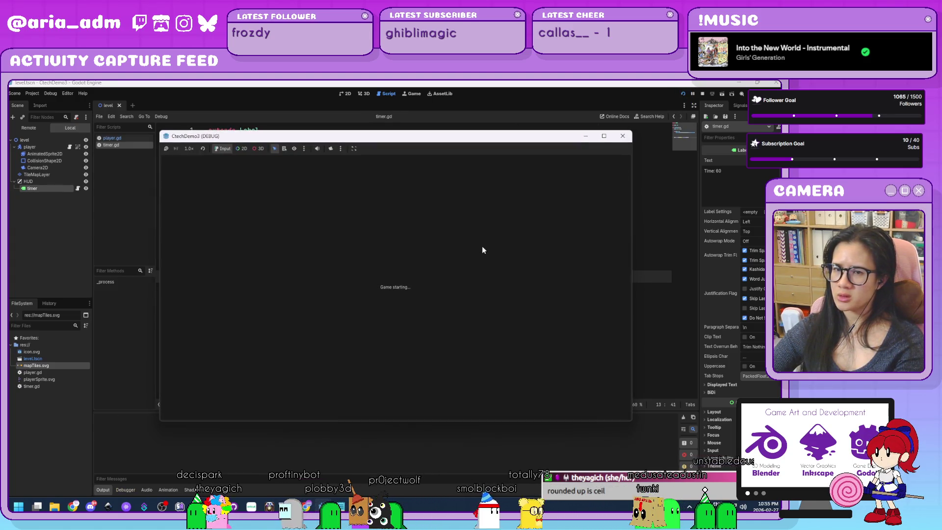
key(Right)
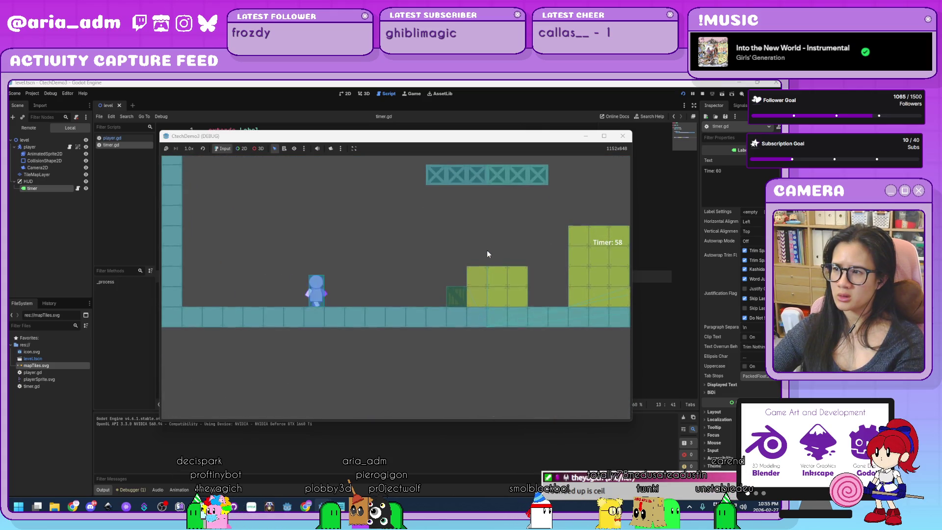
key(space)
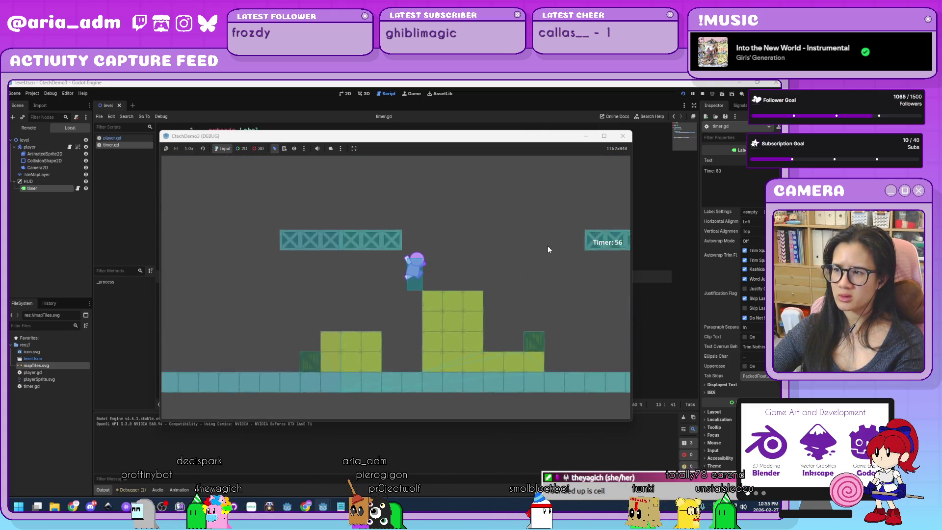
key(Right)
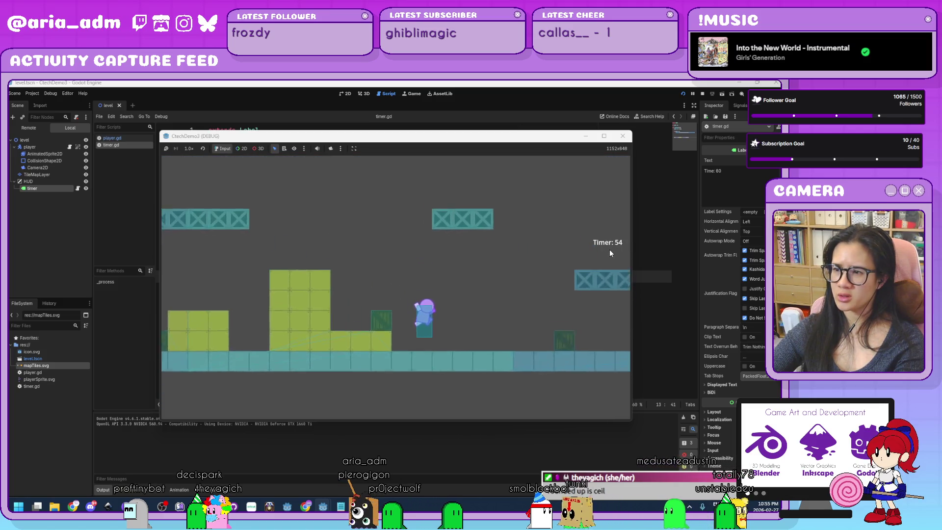
key(space)
key(Left)
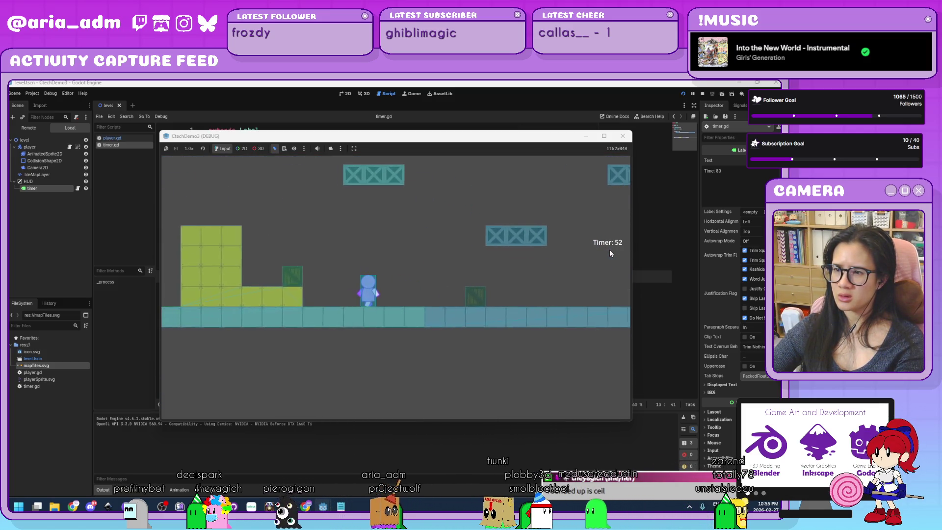
key(Right)
key(space)
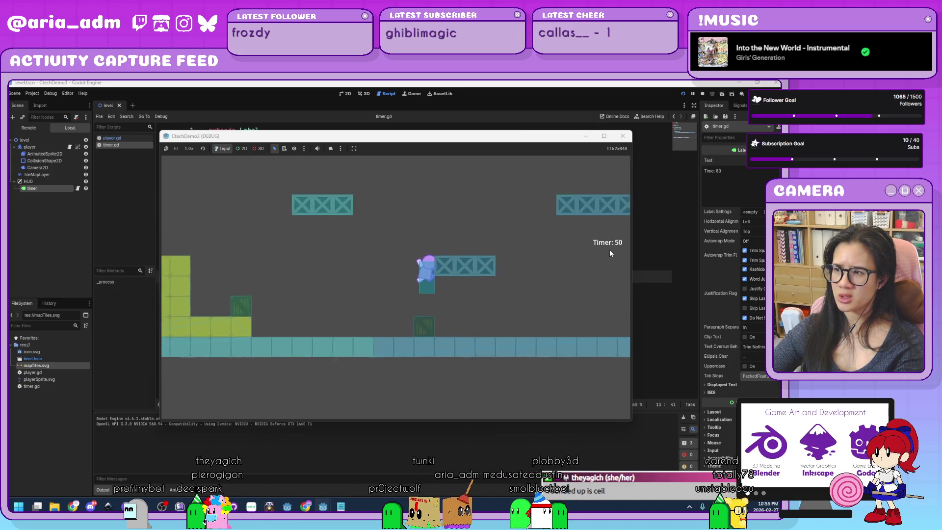
key(Left)
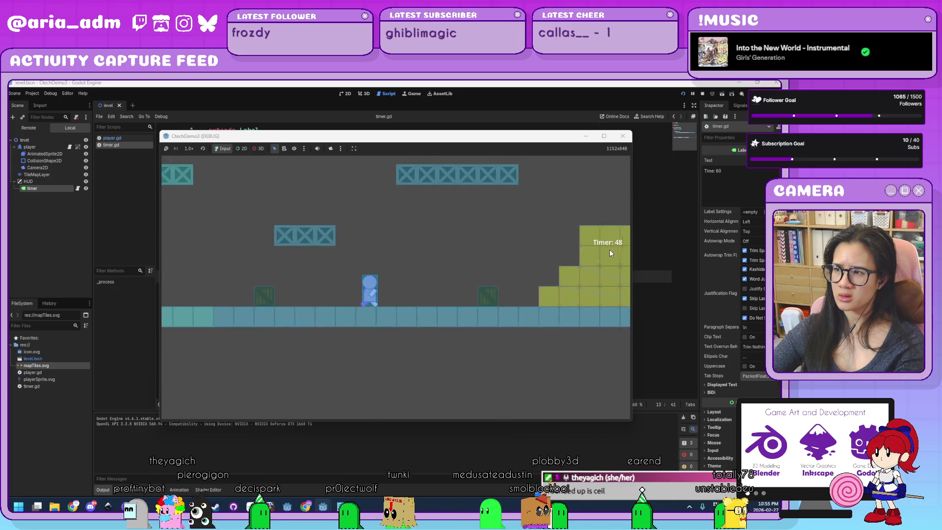
Move the player left up the step, then back right up the yellow steps as the timer reaches 34.
key(Left)
key(space)
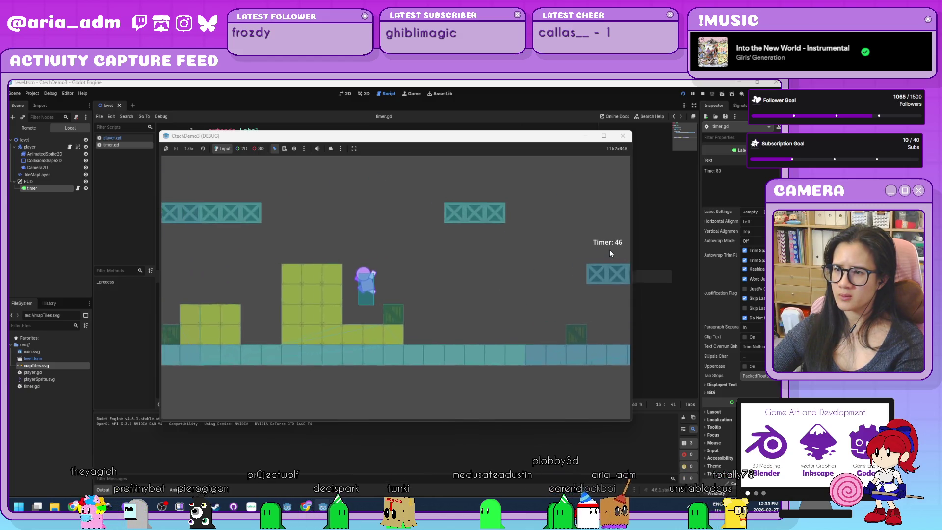
key(space)
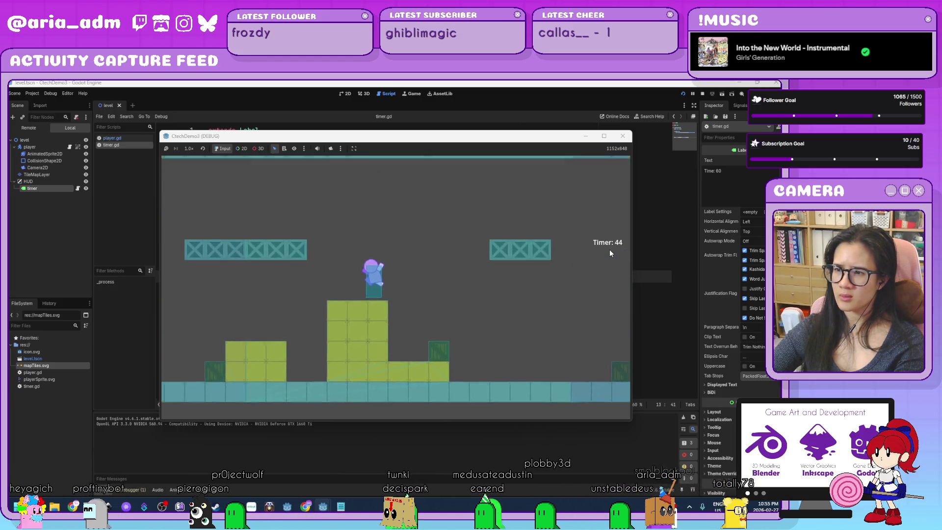
key(Left)
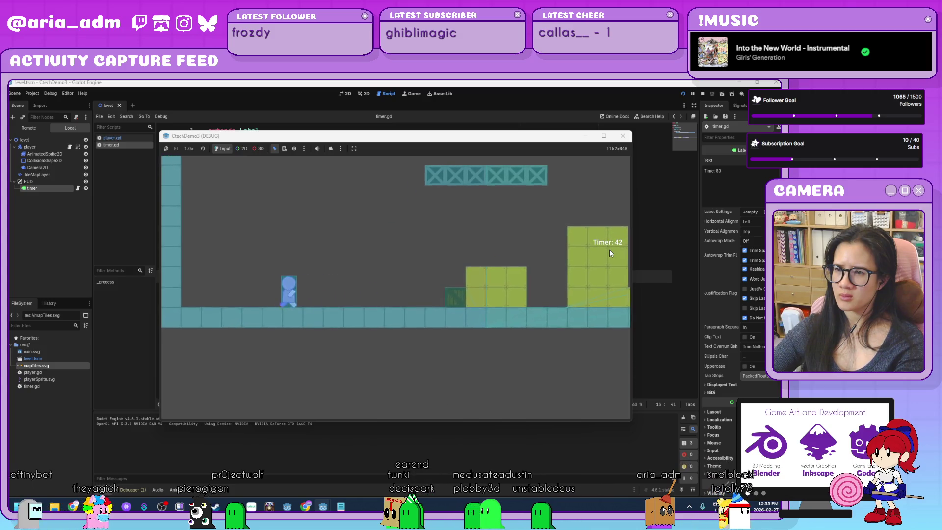
key(Right)
key(space)
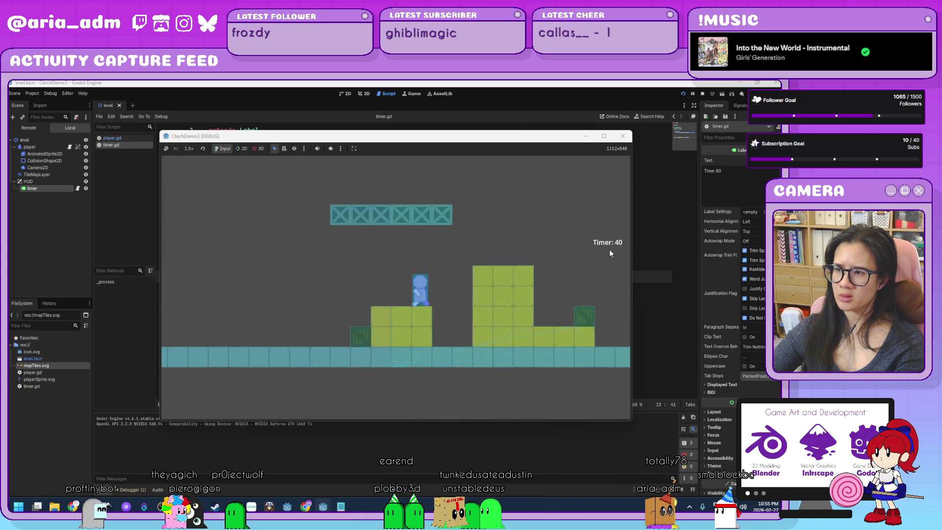
key(space)
key(space)
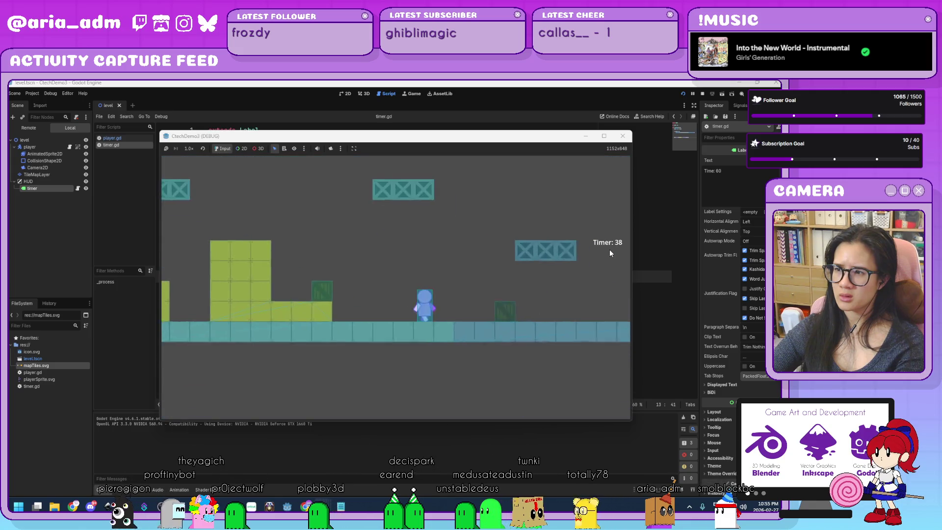
key(Right)
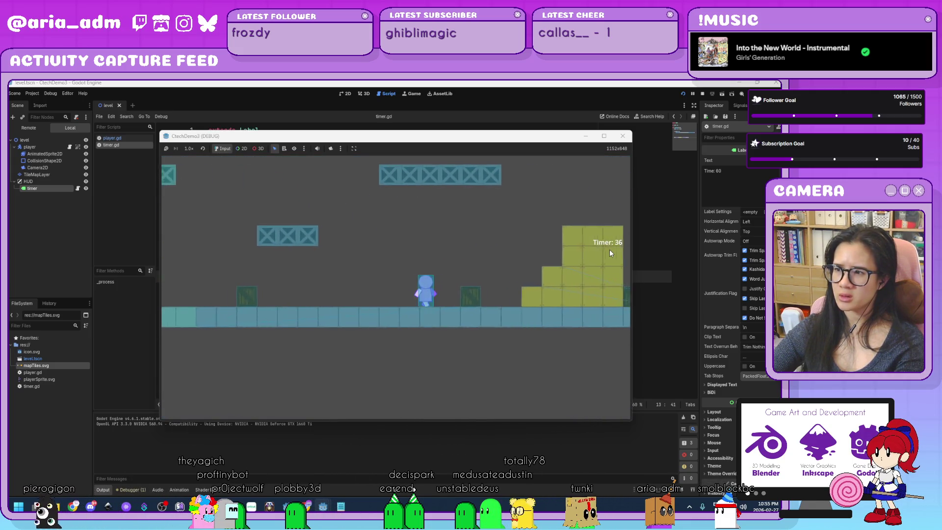
key(space)
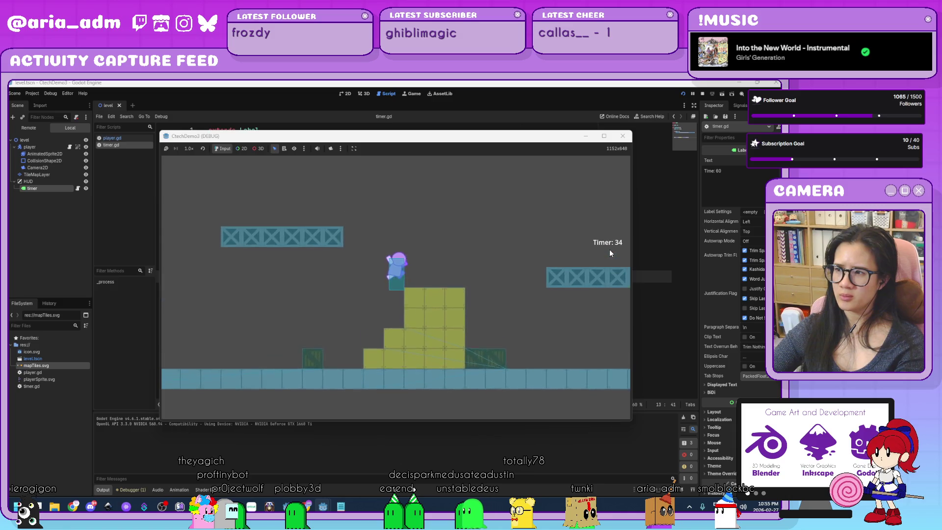
Stop the game and, in the 2D view, drag the Timer label up onto the level's top tile row.
click(702, 94)
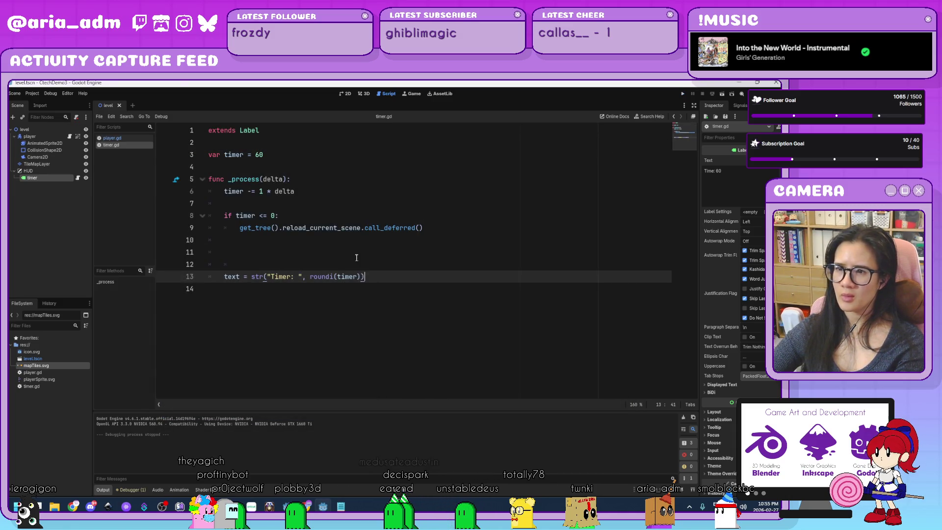
click(345, 93)
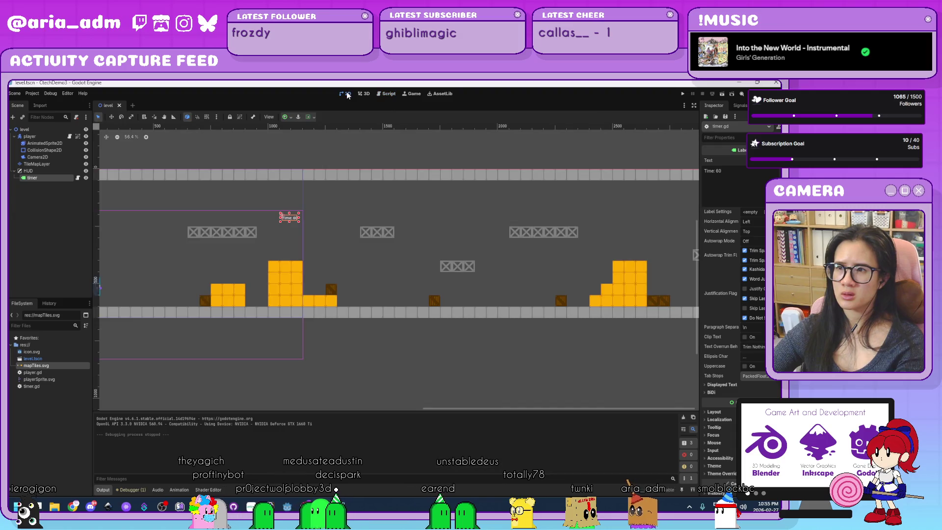
drag(290, 217, 288, 175)
click(329, 212)
scroll(329, 213, down, 3)
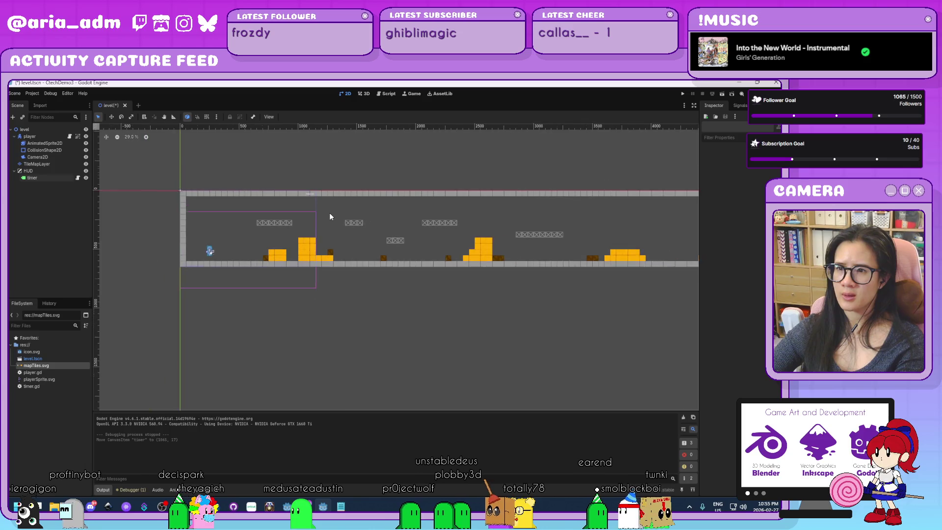
scroll(329, 213, up, 2)
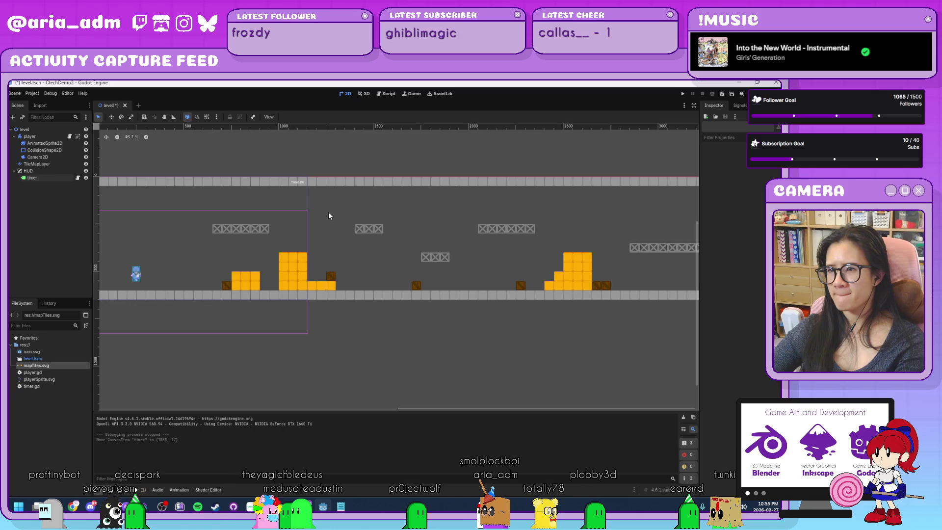
scroll(328, 216, up, 3)
scroll(328, 212, up, 3)
mouse_move(326, 210)
mouse_down()
mouse_move(483, 304)
mouse_move(601, 260)
mouse_move(444, 251)
mouse_up()
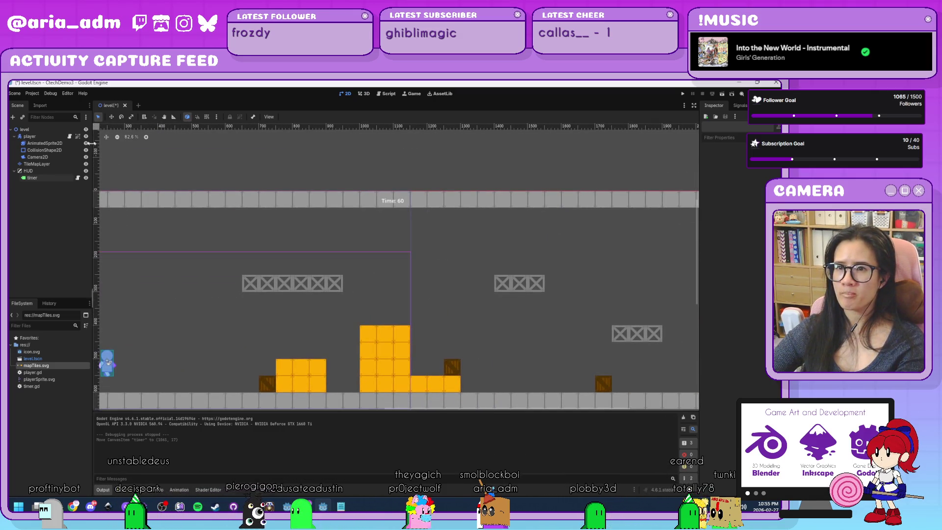
click(86, 164)
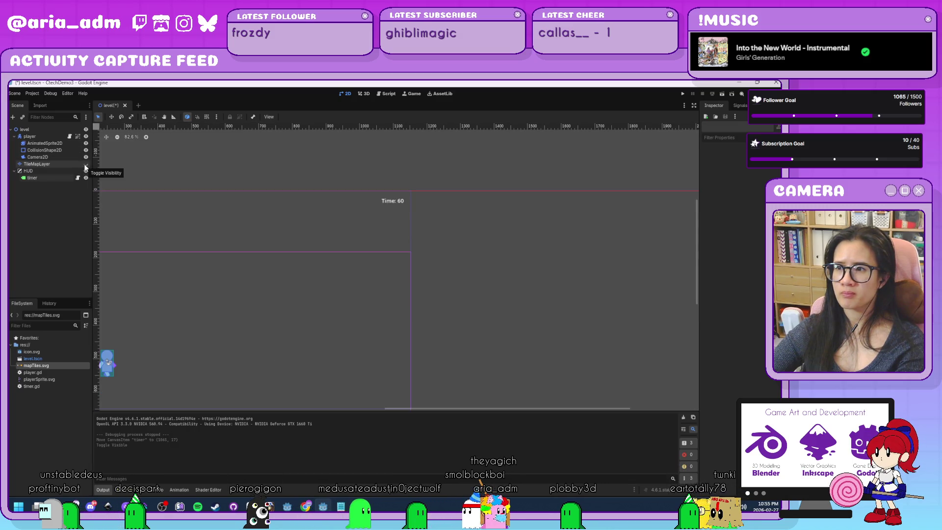
click(86, 163)
scroll(467, 268, down, 4)
scroll(467, 268, up, 3)
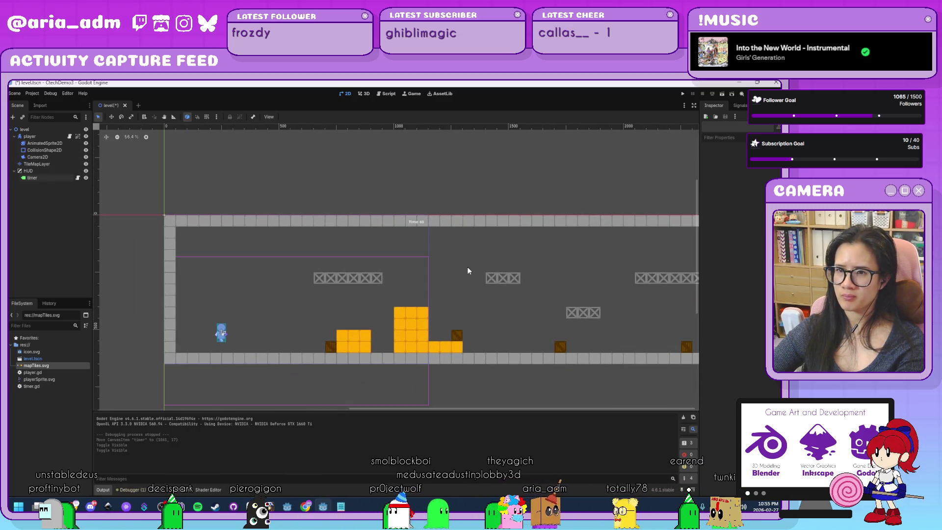
scroll(467, 268, down, 2)
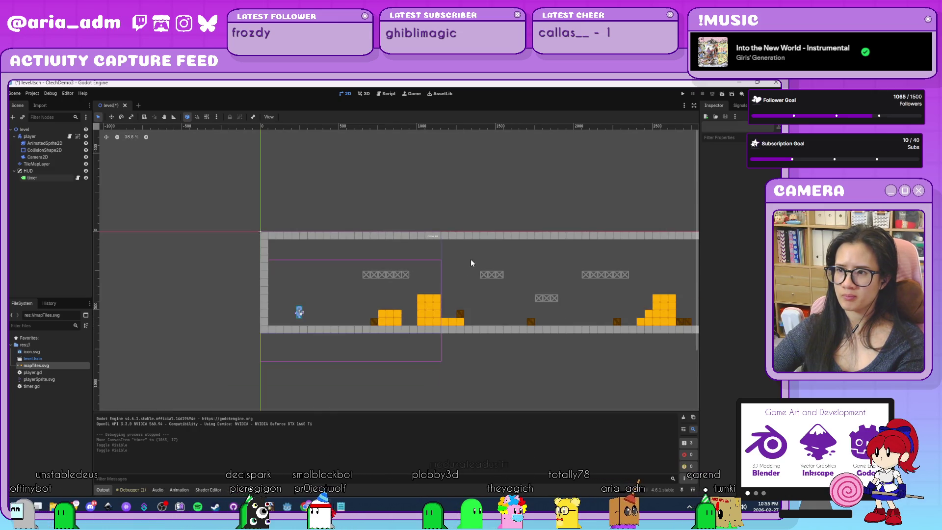
drag(555, 258, 217, 210)
mouse_move(638, 236)
mouse_down()
mouse_move(452, 235)
mouse_move(508, 280)
mouse_move(520, 274)
mouse_up()
scroll(451, 236, up, 3)
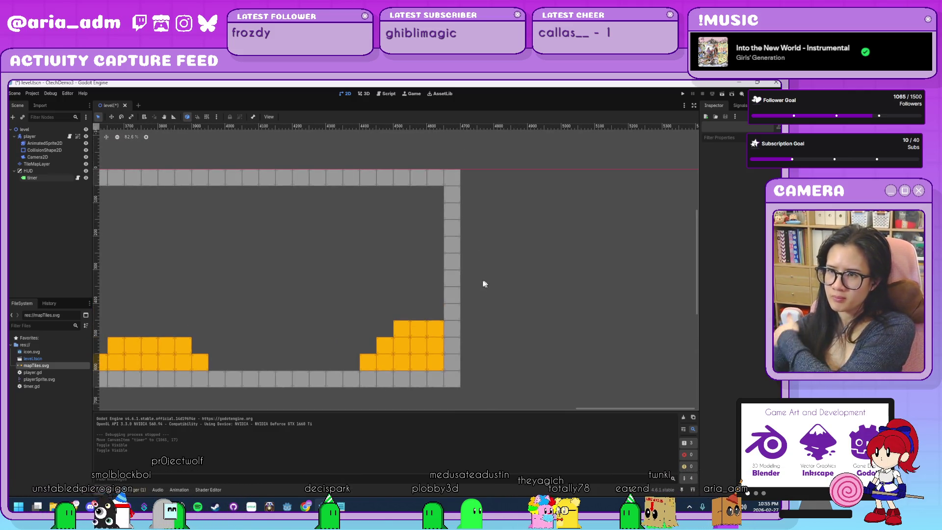
Create a new 2D scene, rename its root node to win, and save it as win.tscn.
click(138, 105)
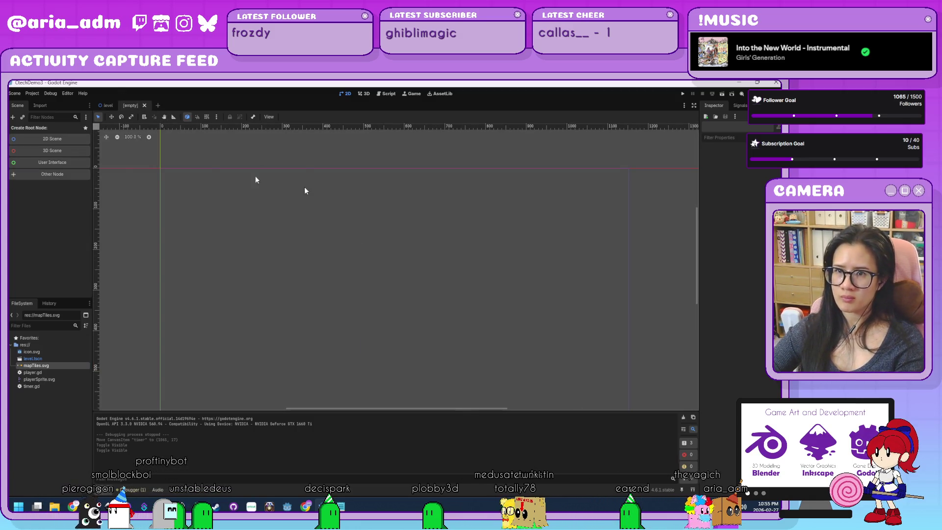
click(52, 138)
text(youWin)
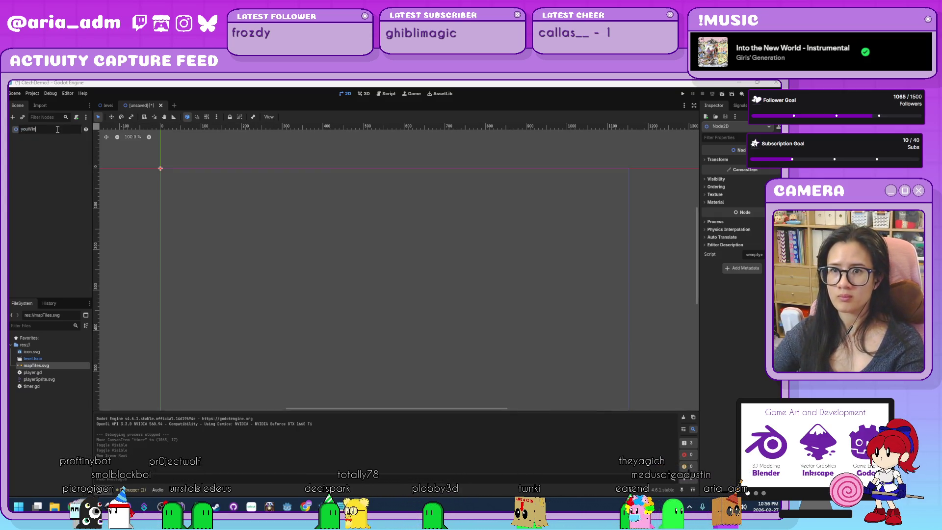
key(Return)
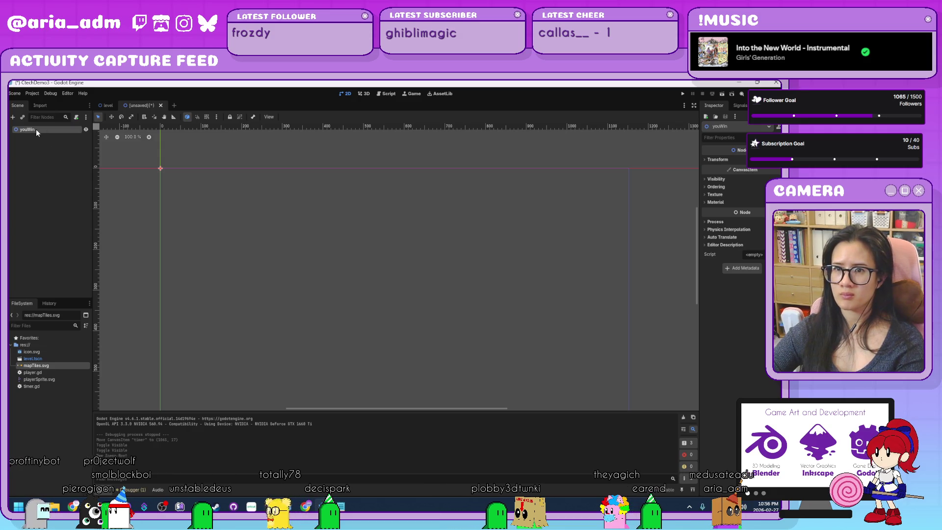
text(win)
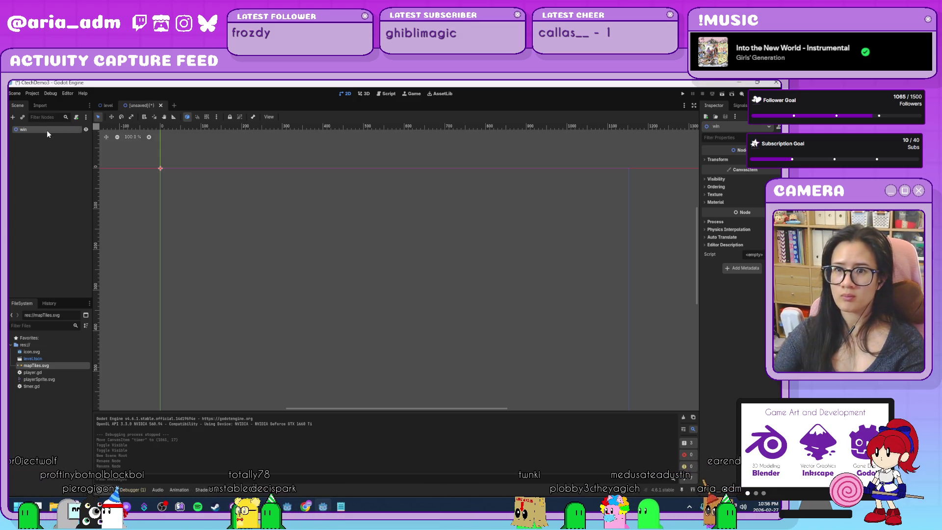
key(Return)
key(ctrl+s)
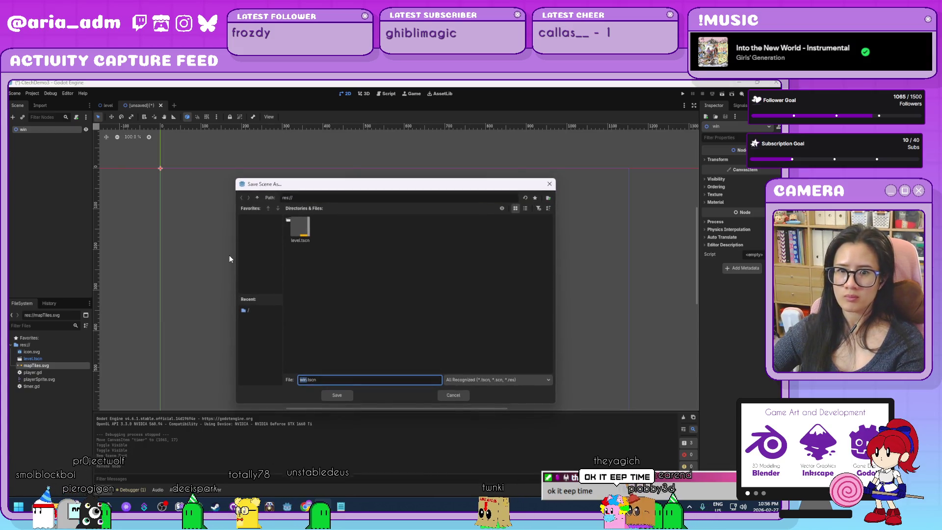
key(Return)
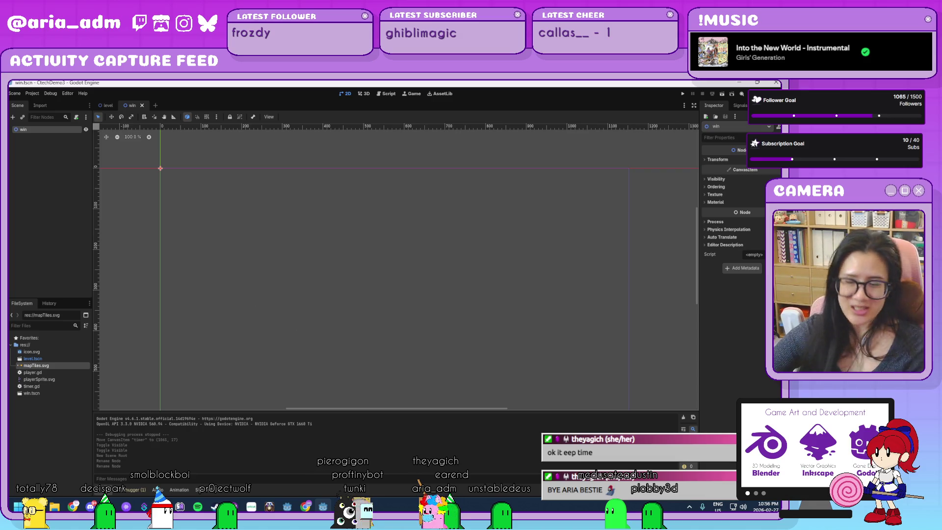
click(323, 265)
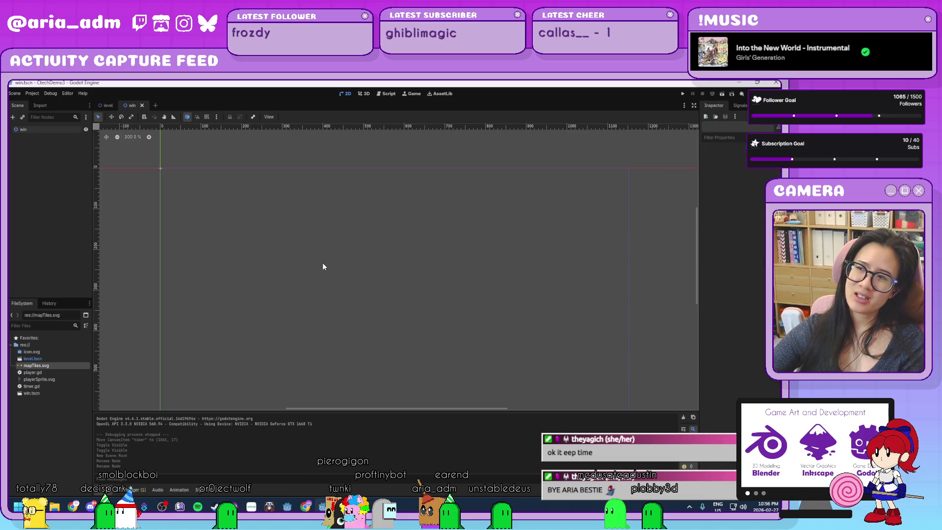